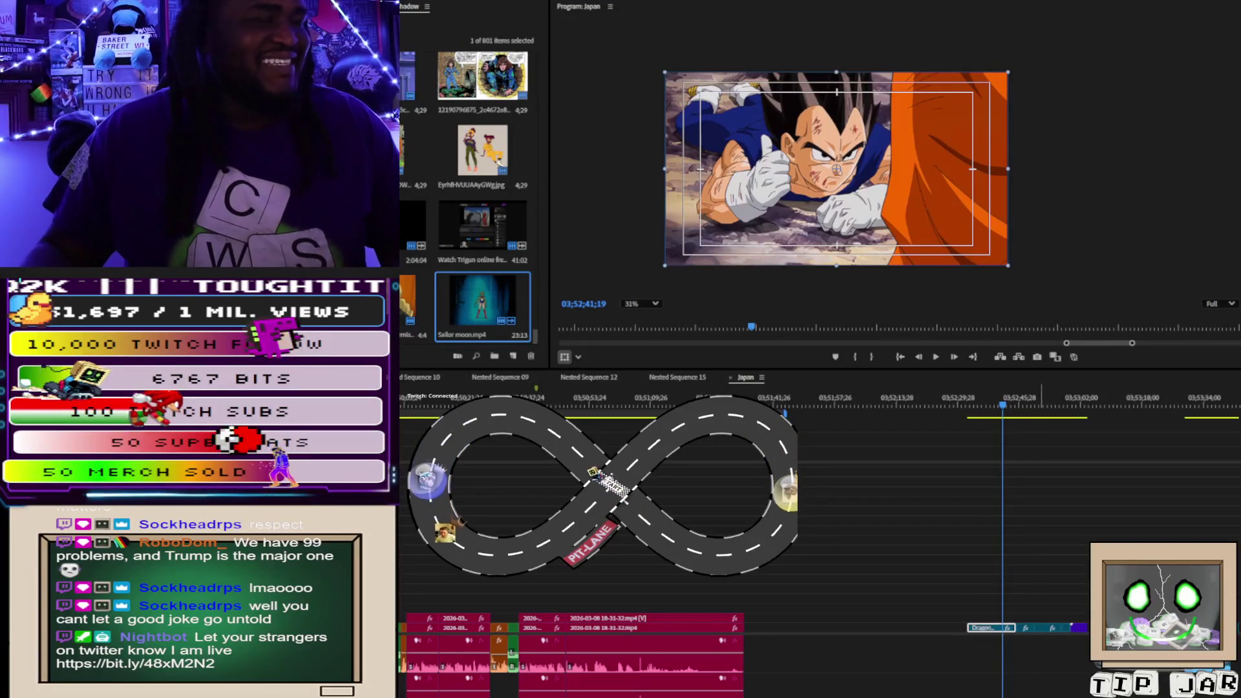
# Step: Move the playhead back to the streamer's cutout shot at 03;51;15;23
pyautogui.click(1028, 405)
pyautogui.moveTo(1030, 407); pyautogui.dragTo(673, 404)
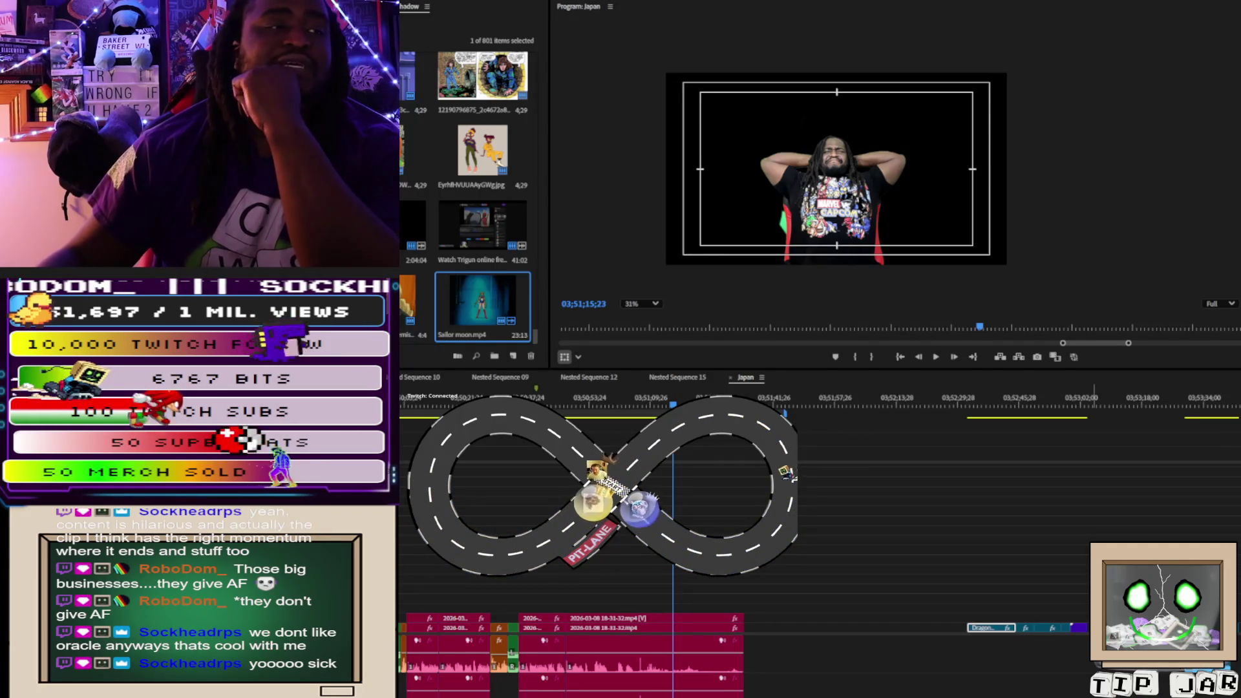
# Step: Zoom the Japon timeline out for an overview of the whole sequence
pyautogui.press('-')
pyautogui.press('-')
pyautogui.press('-')
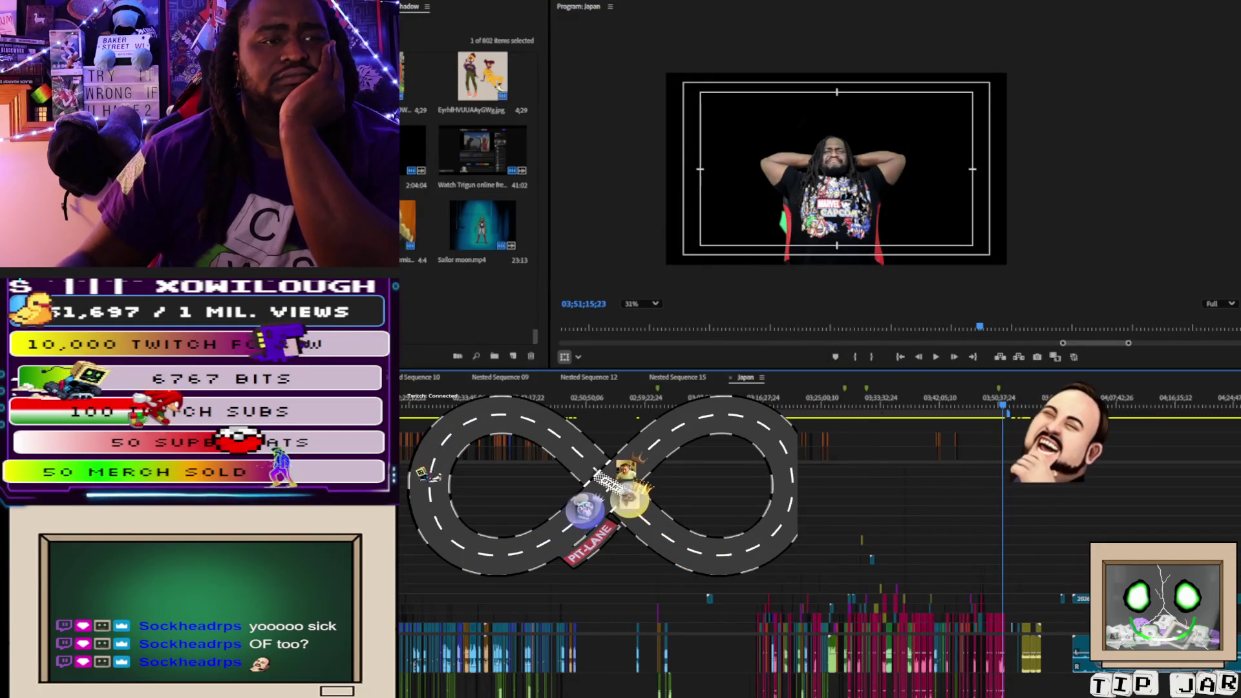
# Step: Reposition the small anime clip and scale it up to nearly fill the frame
pyautogui.press('=')
pyautogui.press('=')
pyautogui.press('=')
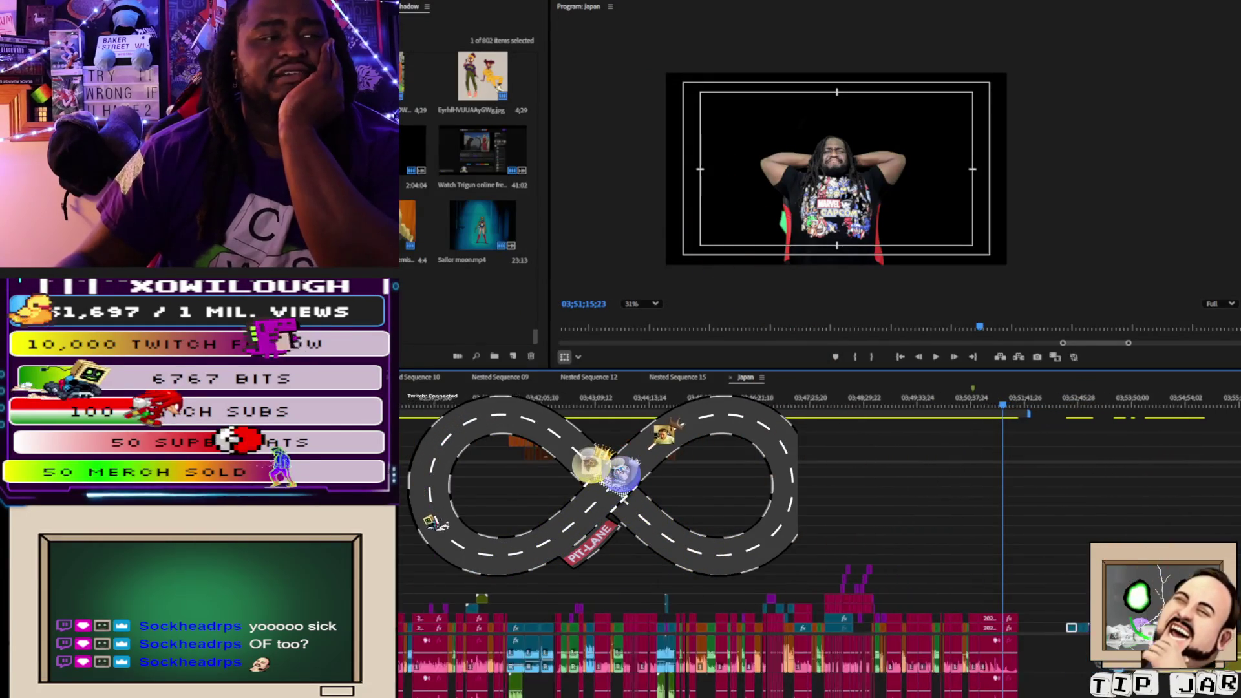
pyautogui.press('=')
pyautogui.moveTo(1077, 627); pyautogui.dragTo(1056, 600)
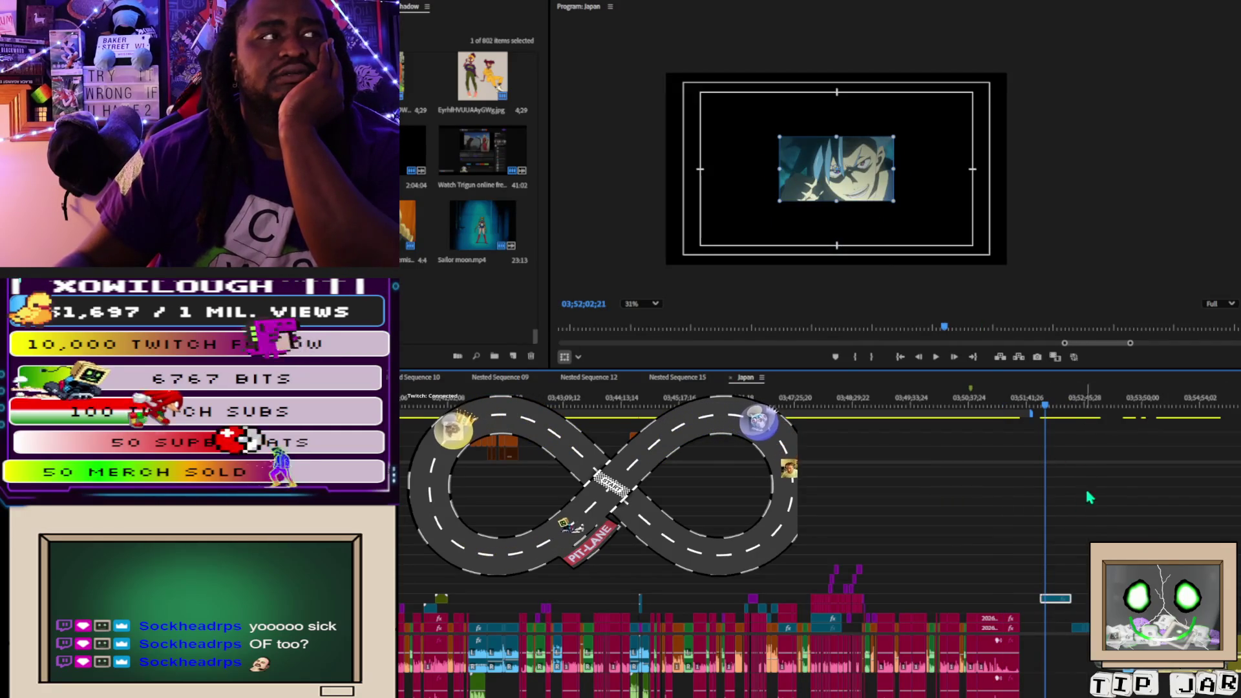
pyautogui.moveTo(893, 199); pyautogui.dragTo(969, 264)
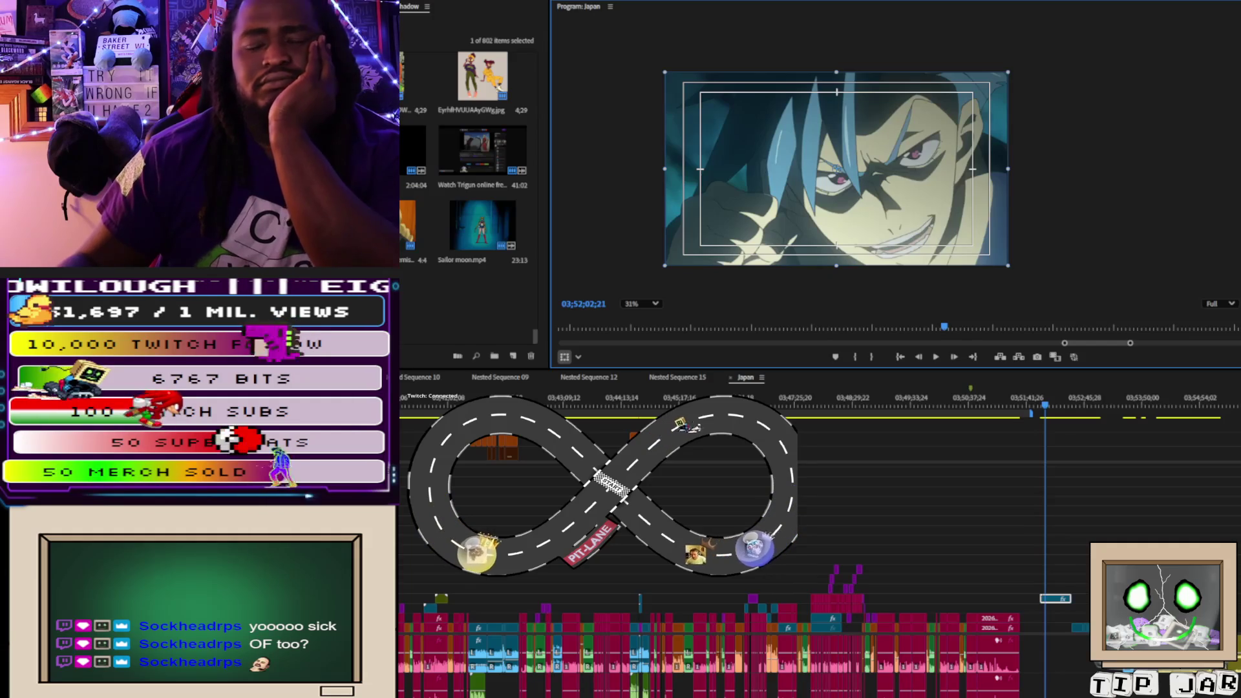
# Step: Bring the pink streamer clip and TGL clip into view, parking at 03;52;22;09
pyautogui.press('\\')
pyautogui.press('-')
pyautogui.press('-')
pyautogui.press('-')
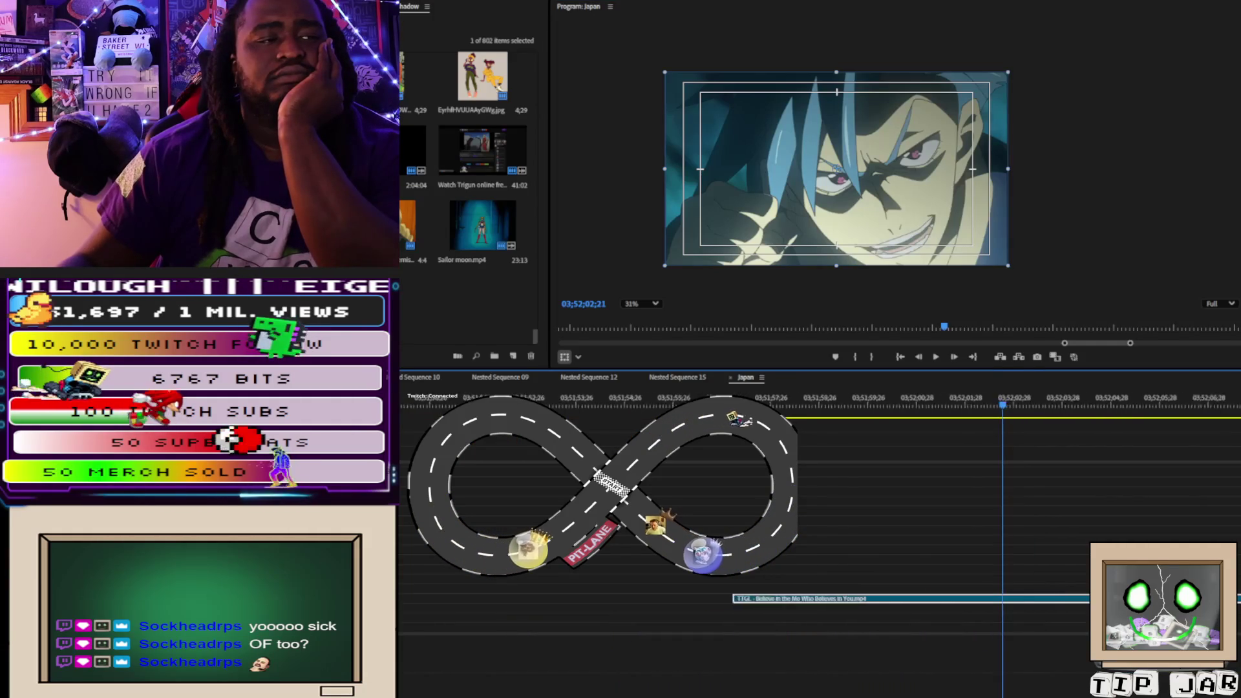
pyautogui.moveTo(1006, 405)
pyautogui.mouseDown()
pyautogui.moveTo(970, 410)
pyautogui.moveTo(1030, 423)
pyautogui.moveTo(1014, 426)
pyautogui.moveTo(1203, 437)
pyautogui.moveTo(1162, 437)
pyautogui.mouseUp()
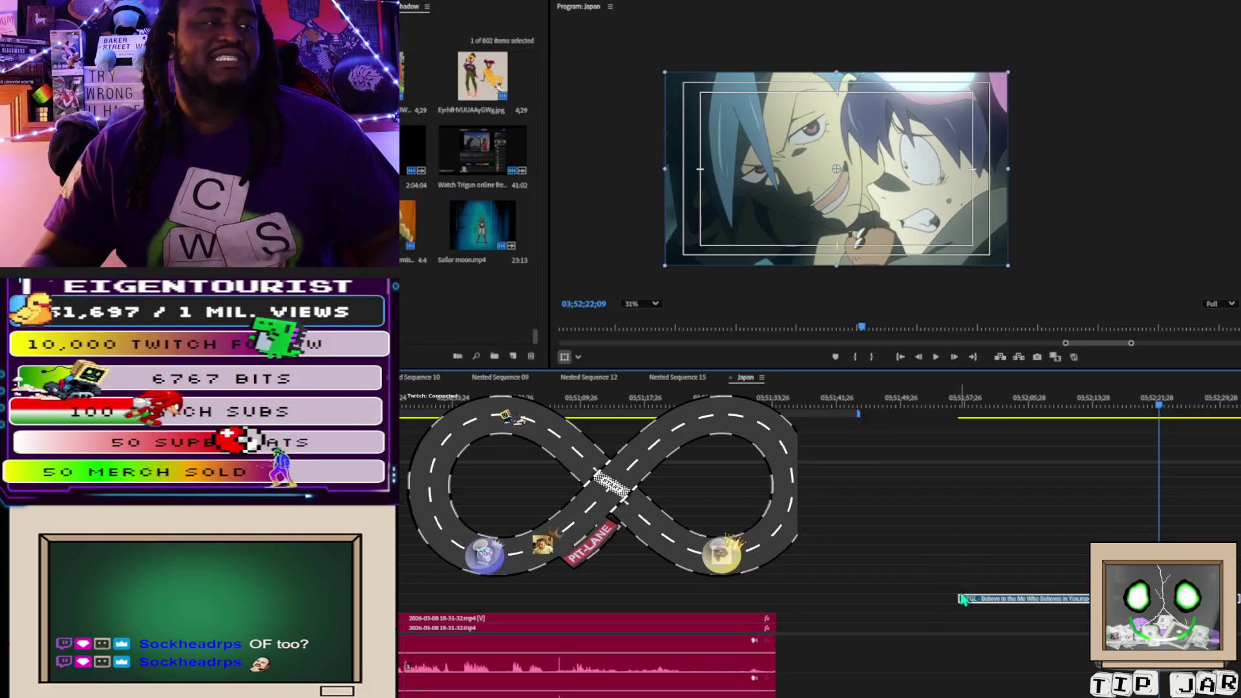
# Step: Shift the TGL anime clip later, then scrub and play the frames around it
pyautogui.moveTo(969, 596); pyautogui.dragTo(1190, 596)
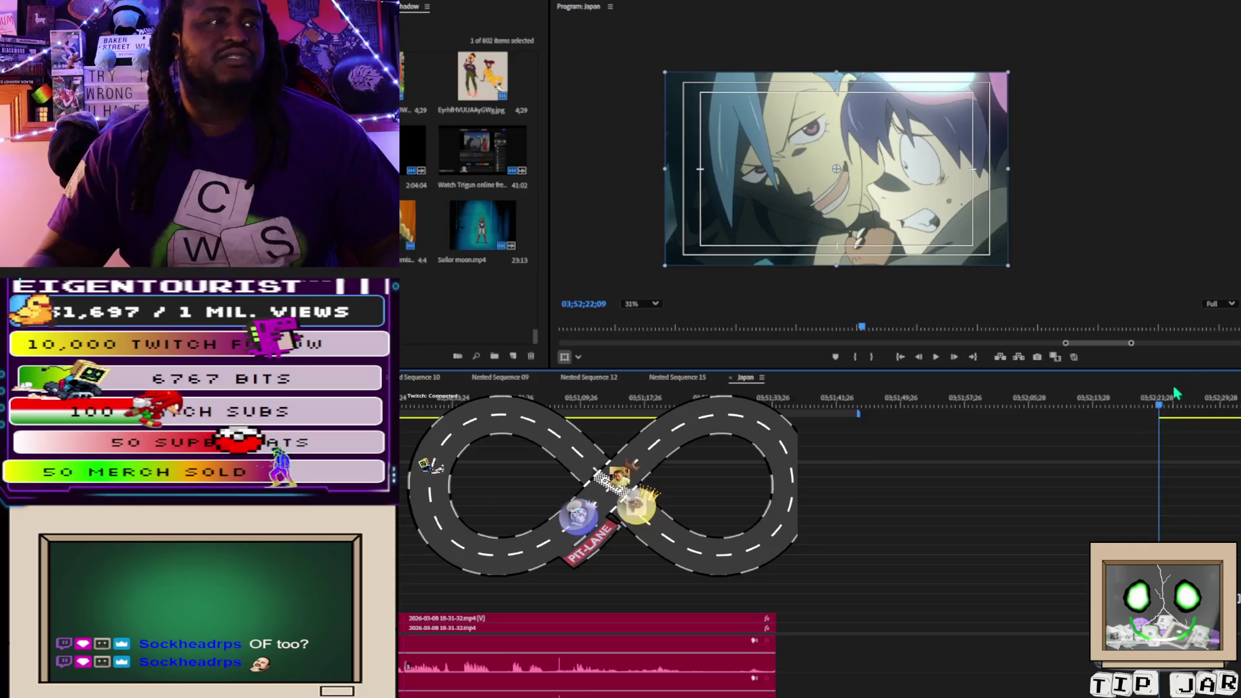
pyautogui.click(1157, 407)
pyautogui.moveTo(1159, 408); pyautogui.dragTo(1199, 412)
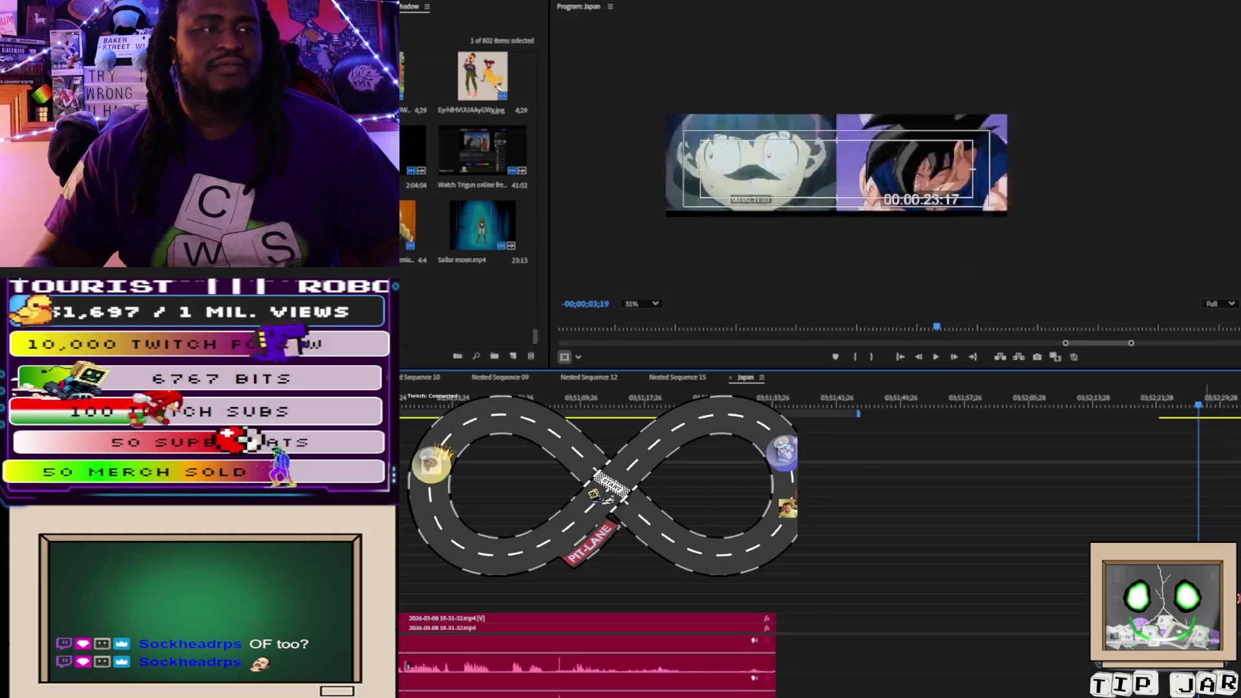
pyautogui.click(562, 303)
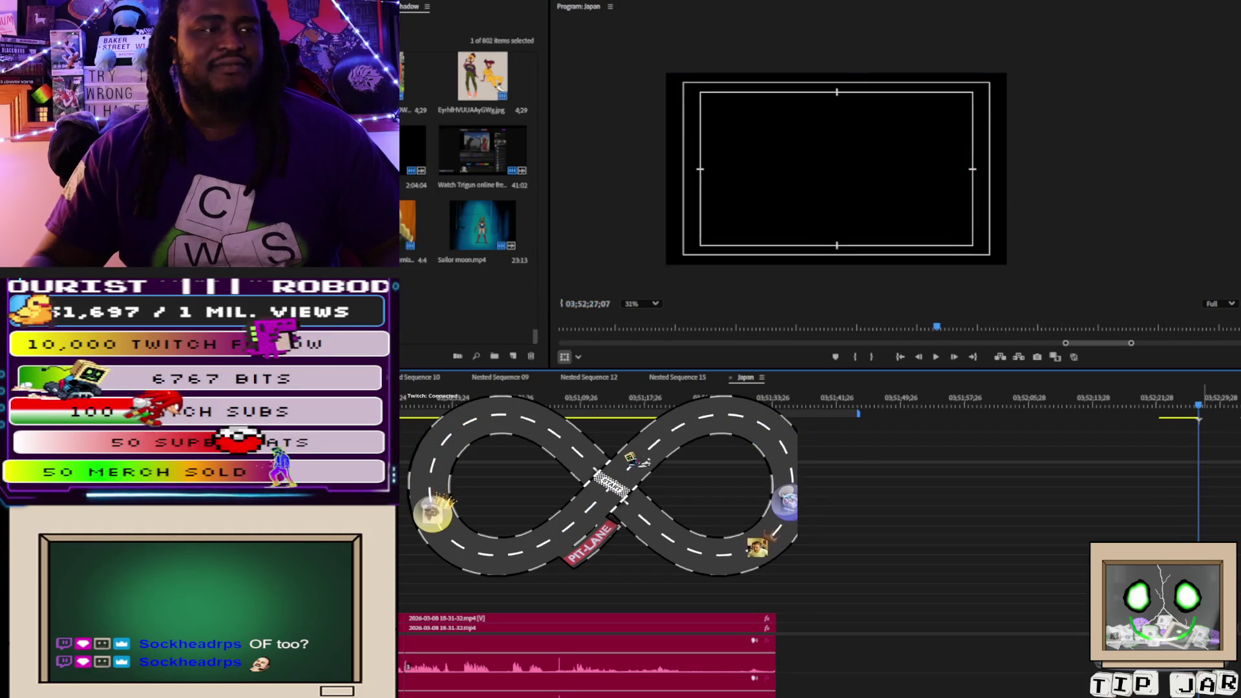
pyautogui.press('space')
pyautogui.press('space')
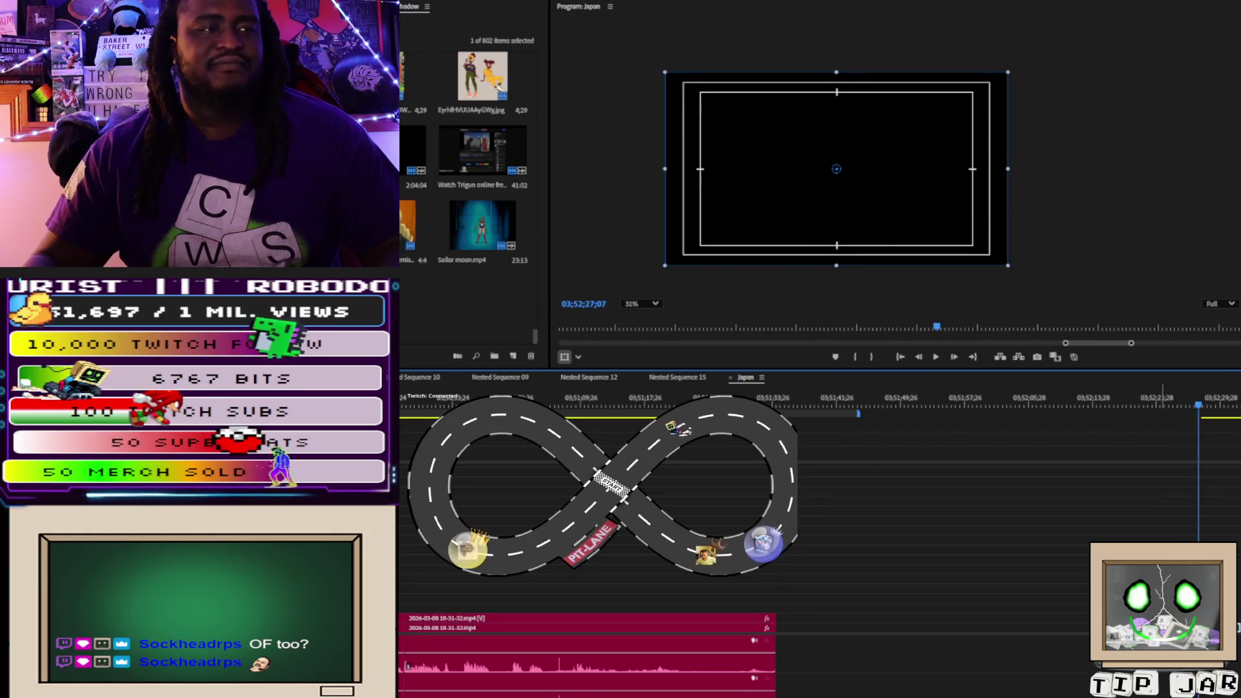
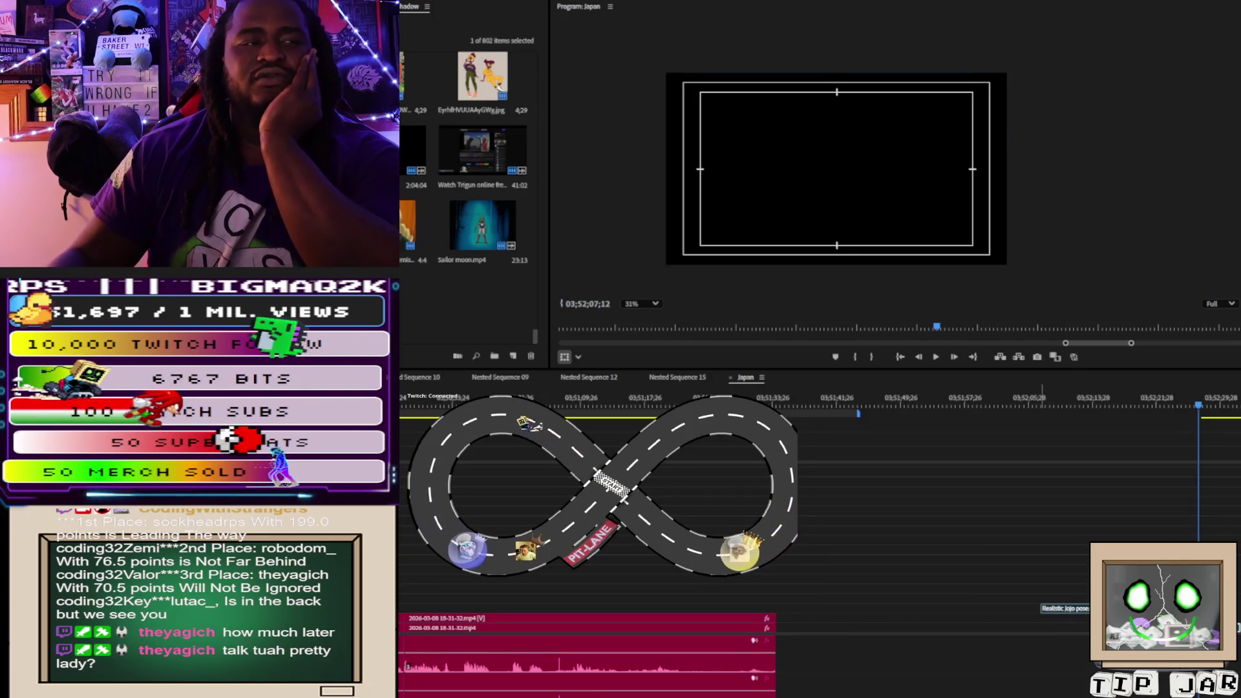
# Step: Scrub the Japan sequence playhead back to 03;52;11;09, where the small JoJo still shows
pyautogui.click(1145, 405)
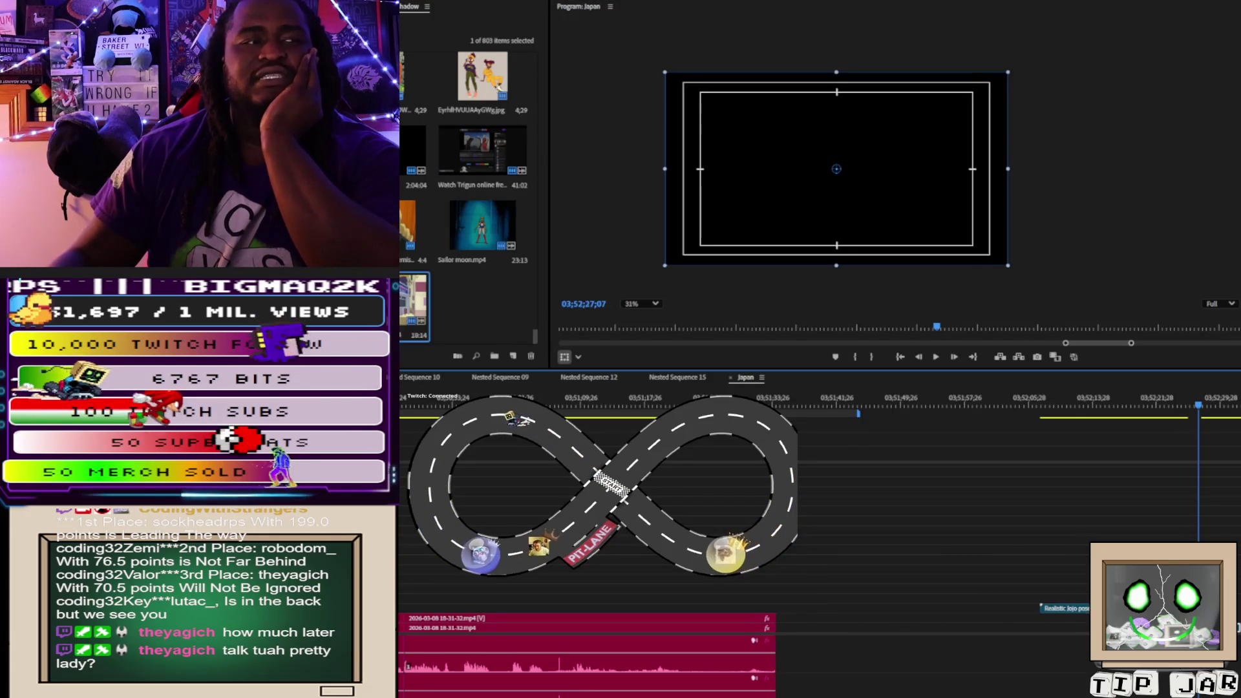
pyautogui.moveTo(1146, 405)
pyautogui.mouseDown()
pyautogui.moveTo(1156, 405)
pyautogui.moveTo(1075, 401)
pyautogui.mouseUp()
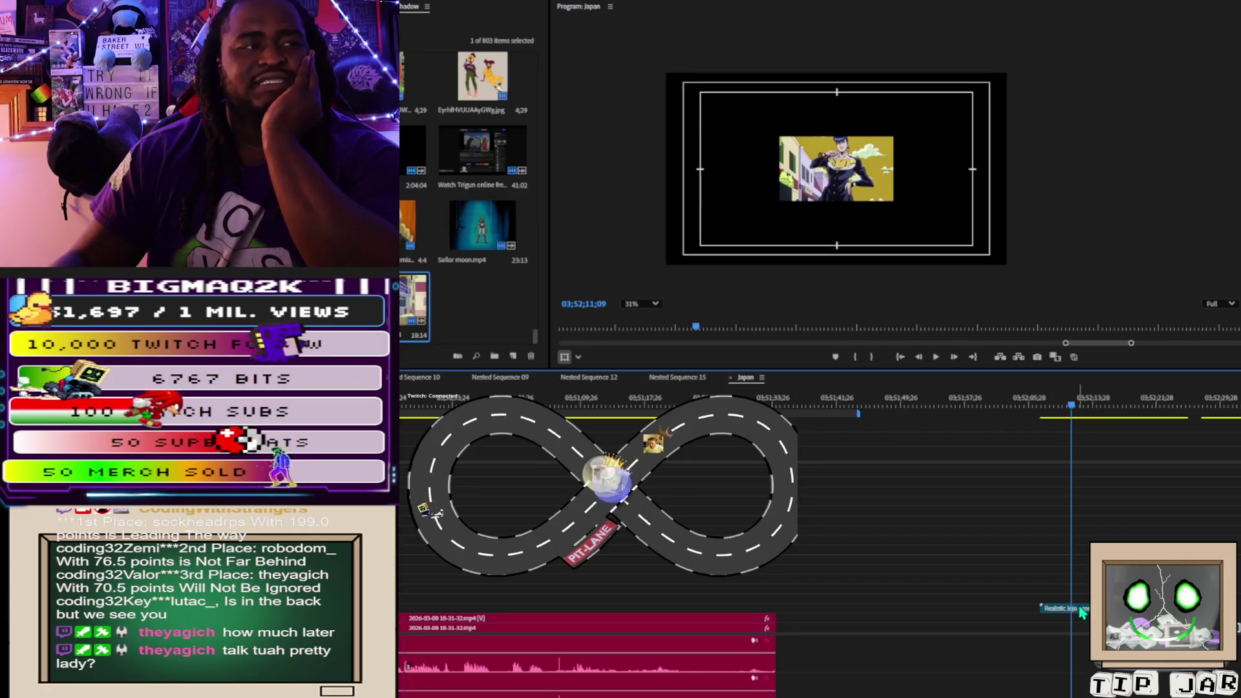
# Step: Scale the JoJo still up with its corner handle to fill the frame, then undo a stray timeline drag
pyautogui.click(886, 194)
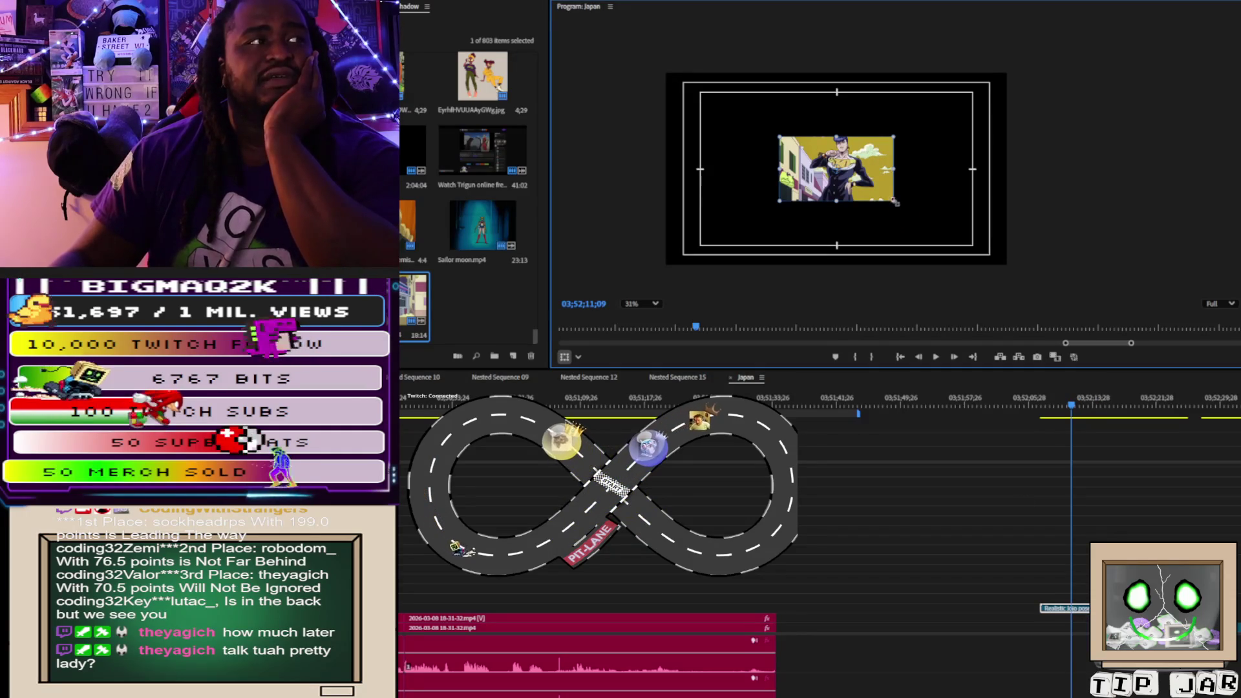
pyautogui.moveTo(896, 205); pyautogui.dragTo(982, 266)
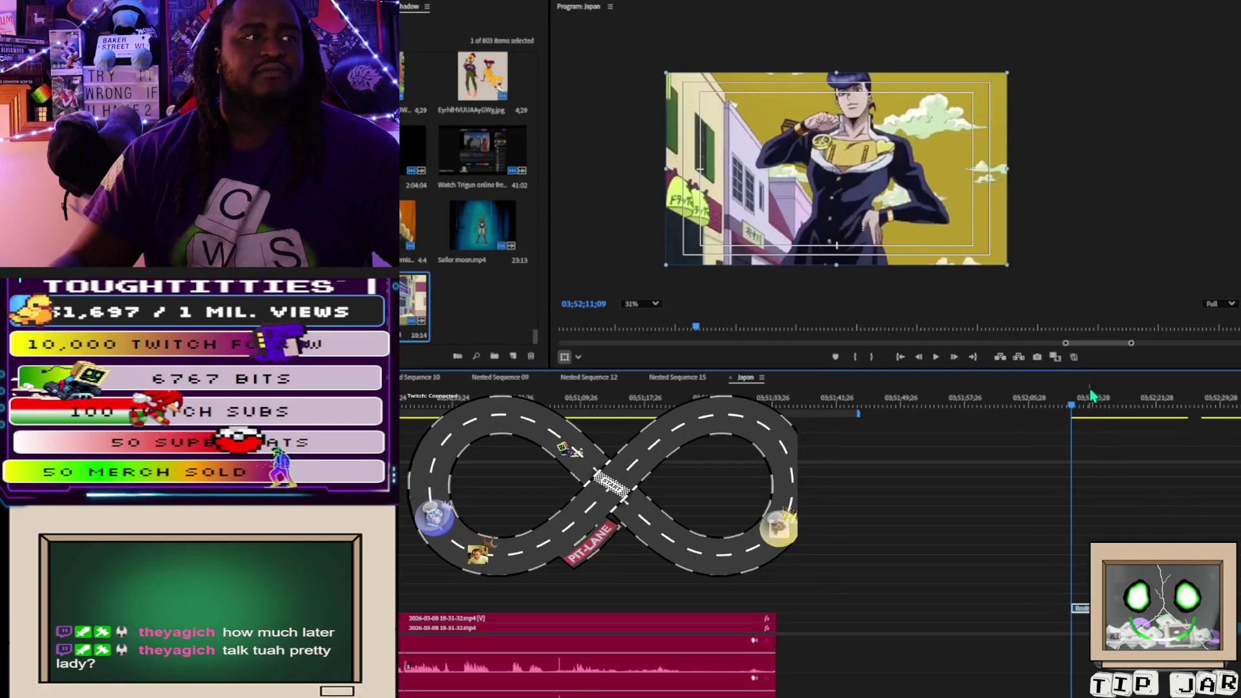
pyautogui.moveTo(1073, 406)
pyautogui.mouseDown()
pyautogui.moveTo(1105, 412)
pyautogui.moveTo(1067, 414)
pyautogui.moveTo(1093, 411)
pyautogui.mouseUp()
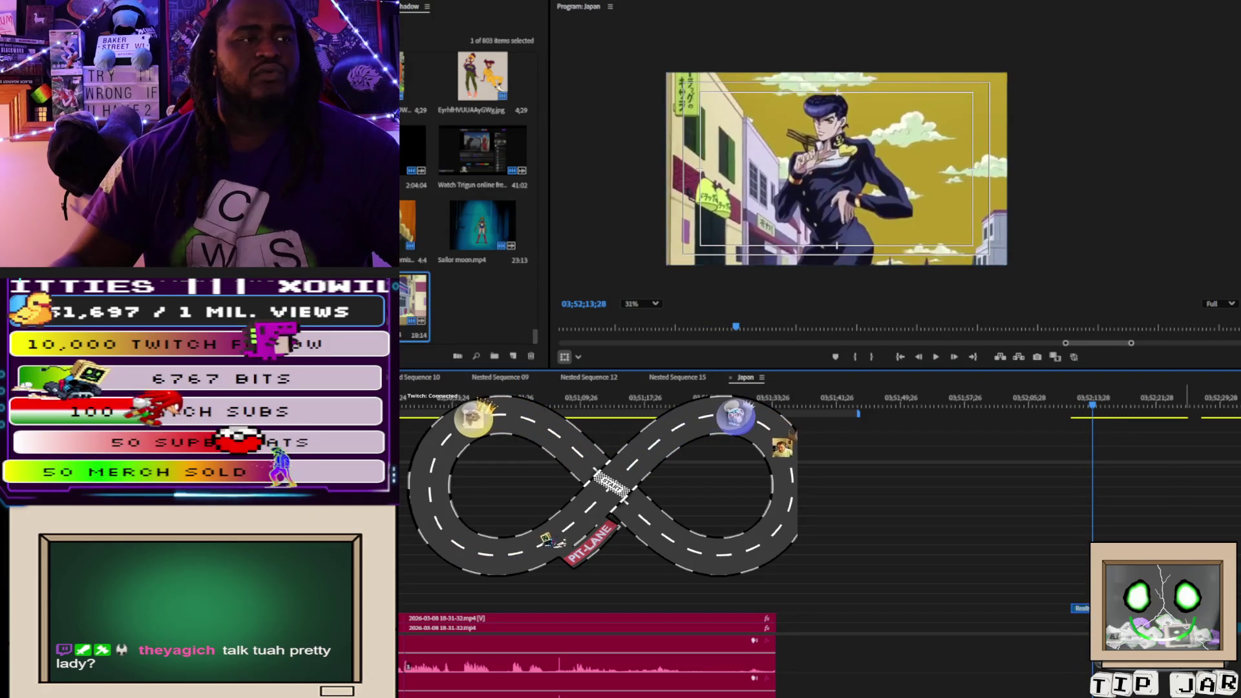
pyautogui.moveTo(1086, 611); pyautogui.dragTo(1149, 610)
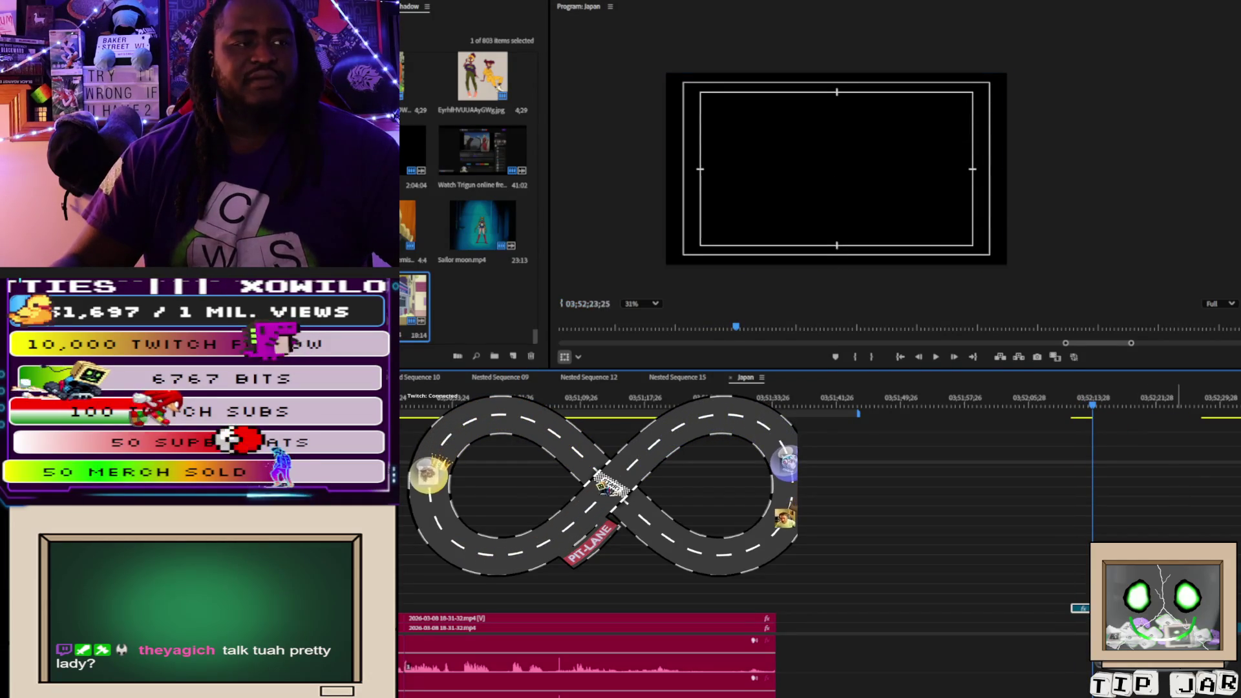
pyautogui.hotkey('ctrl', 'z')
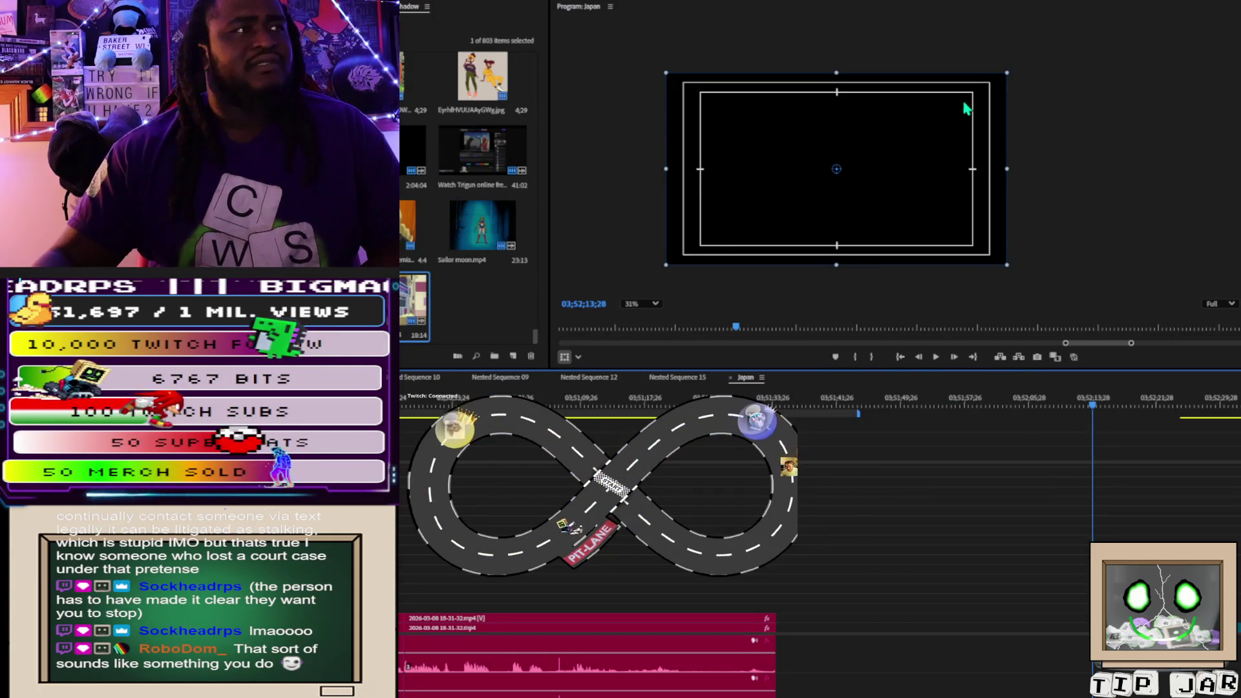
# Step: Zoom the Program monitor out to 24% and jump to 03;52;26;07, where the enlarged JoJo plays
pyautogui.scroll(-1, 964, 111)
pyautogui.click(1191, 405)
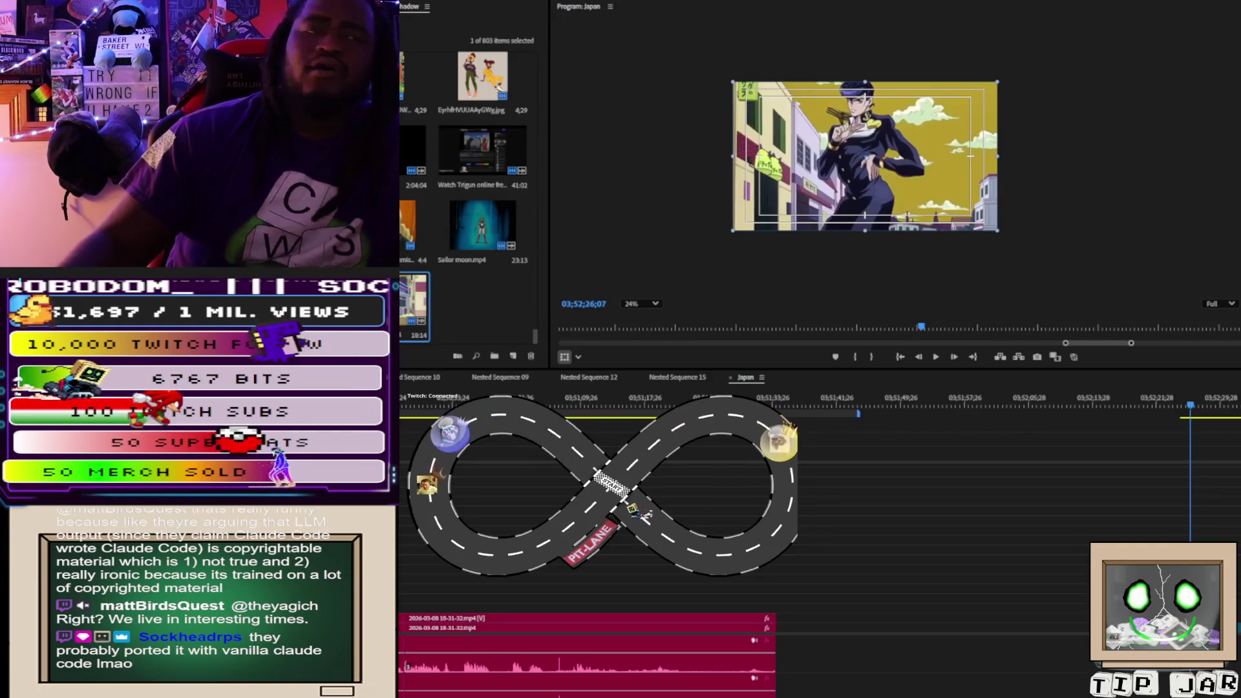
# Step: Bring the Trigun thumbs-up image 20959_5.jpg in at 03;52;24;01 and scale it to nearly fill the frame
pyautogui.press('Up')
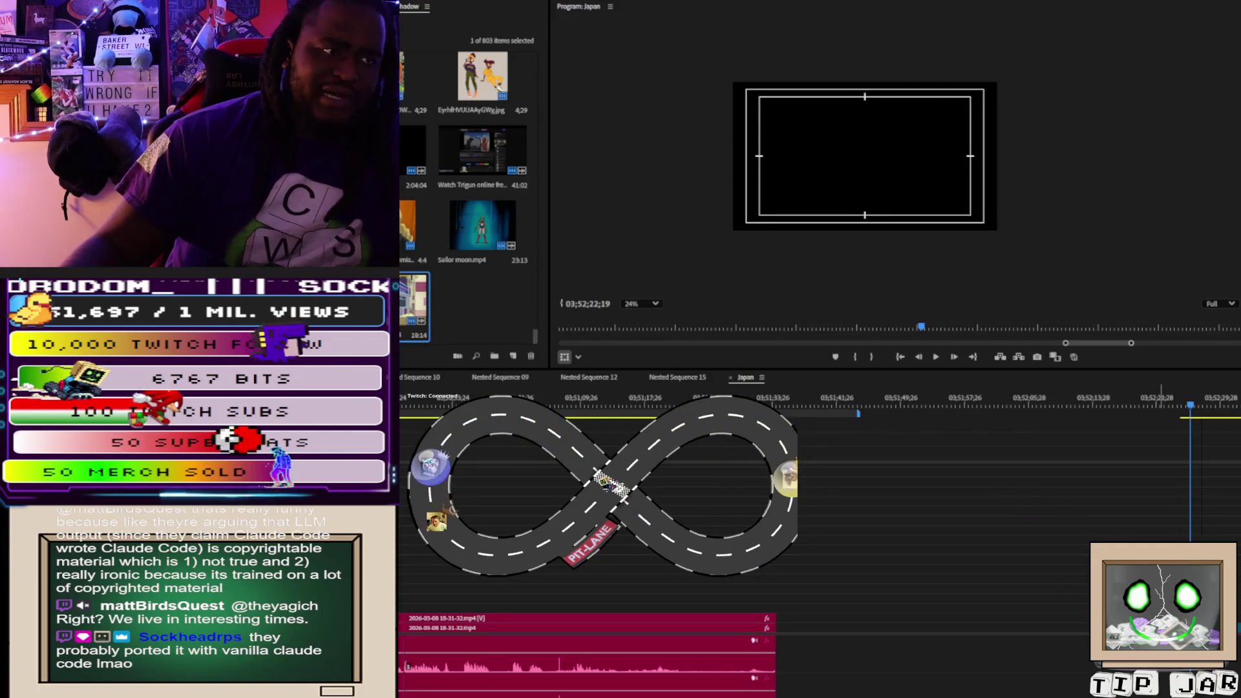
pyautogui.hotkey('ctrl', 'shift', 'z')
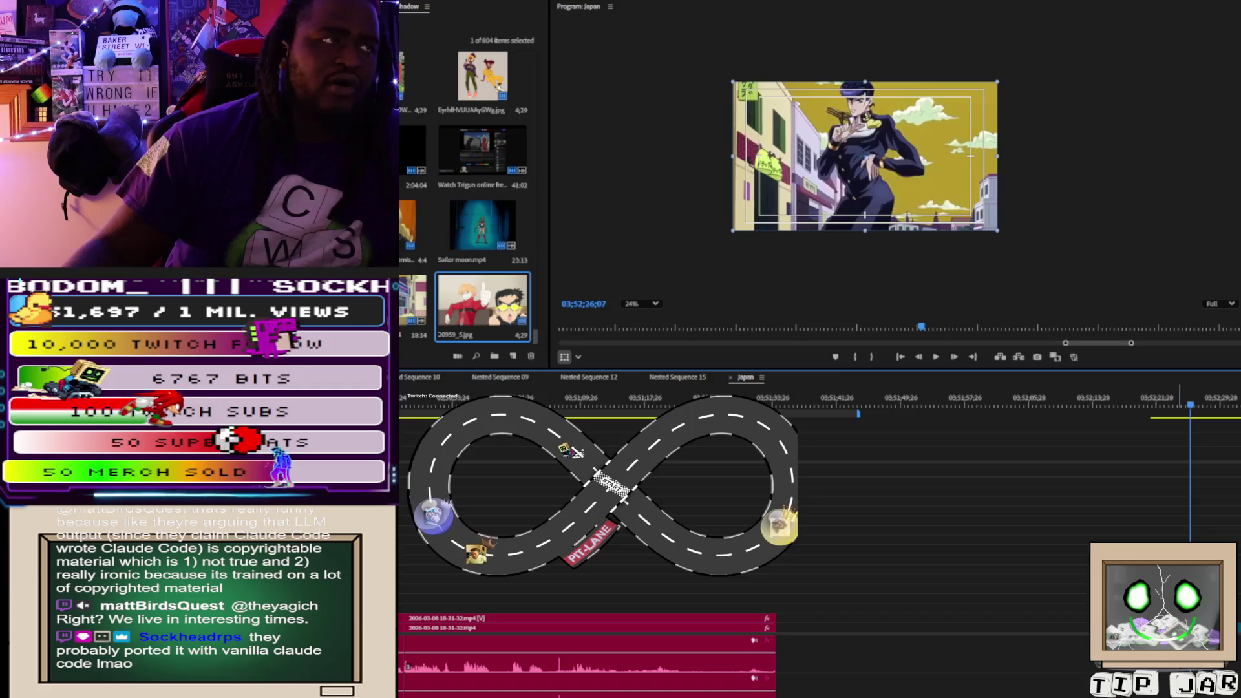
pyautogui.press('Up')
pyautogui.click(870, 171)
pyautogui.moveTo(915, 185)
pyautogui.mouseDown()
pyautogui.moveTo(974, 231)
pyautogui.moveTo(1007, 204)
pyautogui.moveTo(1012, 217)
pyautogui.mouseUp()
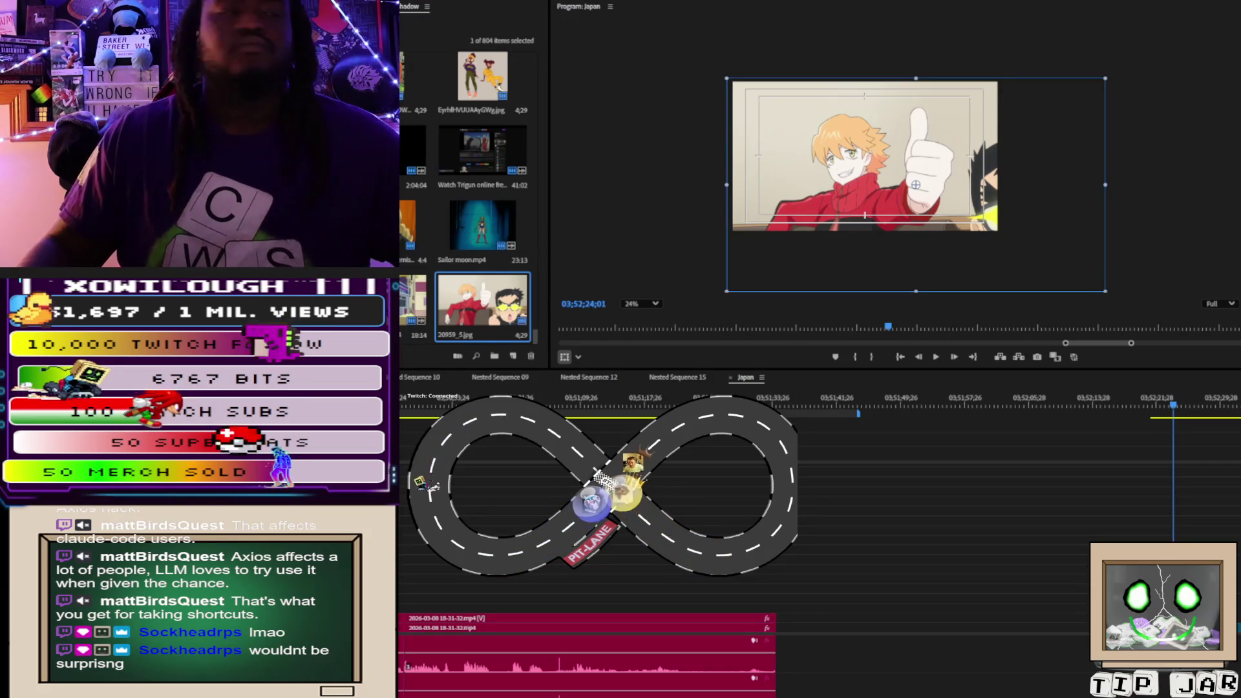
# Step: Undo, then redo to restore the scaled Trigun still alongside the newly added bin item
pyautogui.hotkey('shift', 'i')
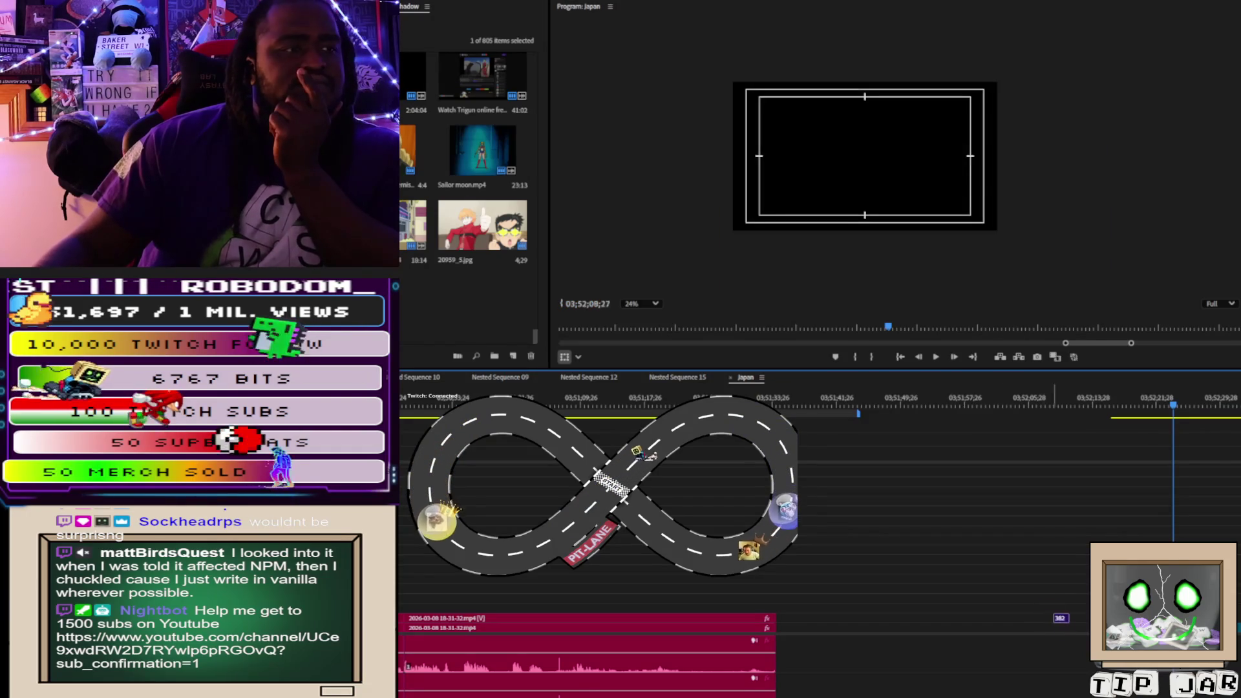
pyautogui.hotkey('ctrl', 'shift', 'z')
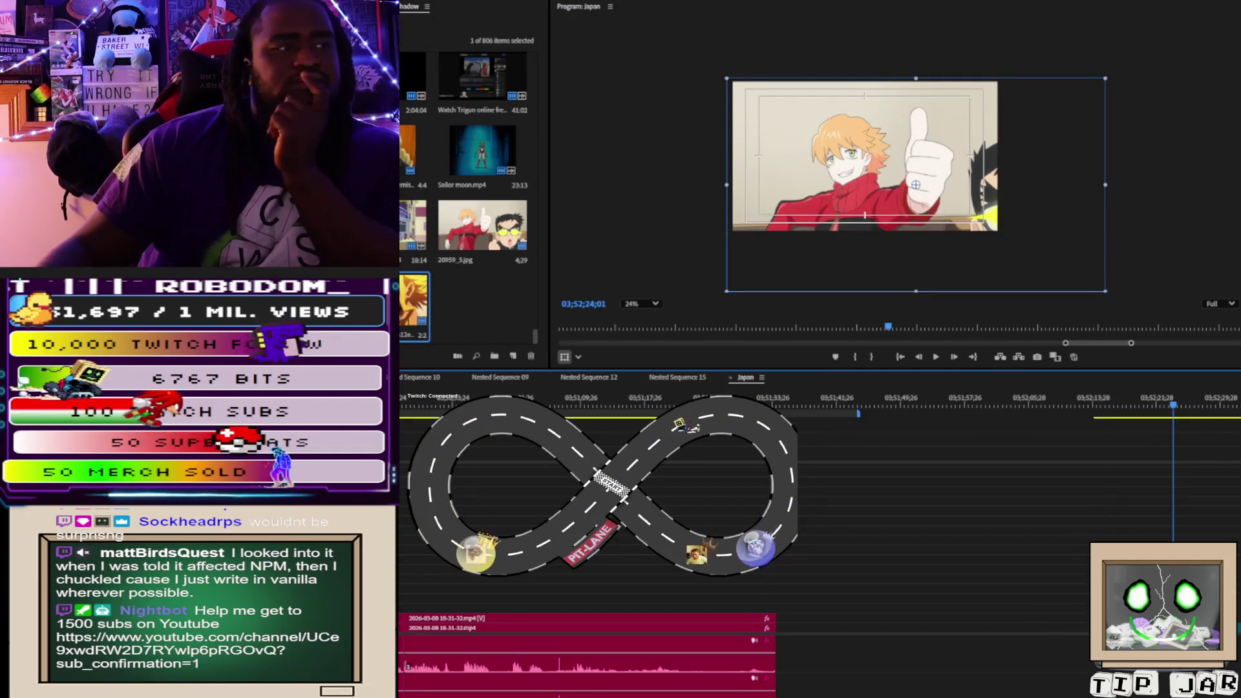